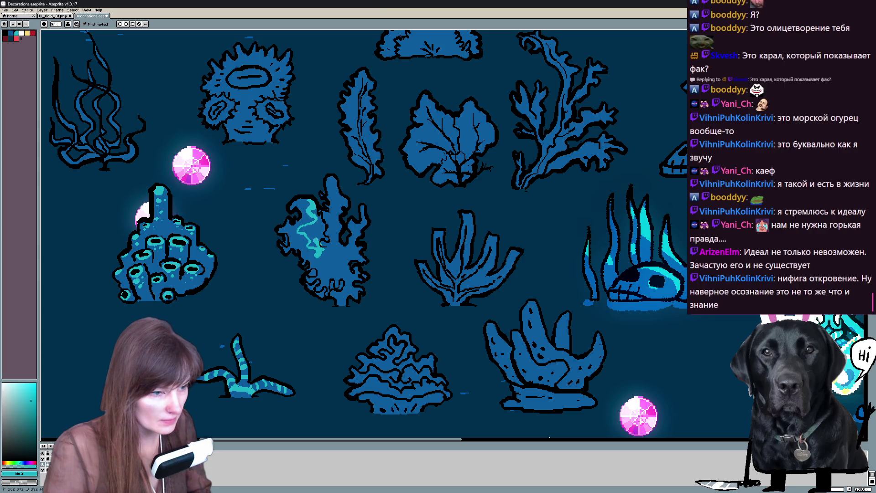
Step: Paint light cyan highlights on the central branching coral, sampling dark blue to correct strokes
{"action": "left_click_drag", "start_coordinate": [305, 205], "coordinate": [318, 250]}
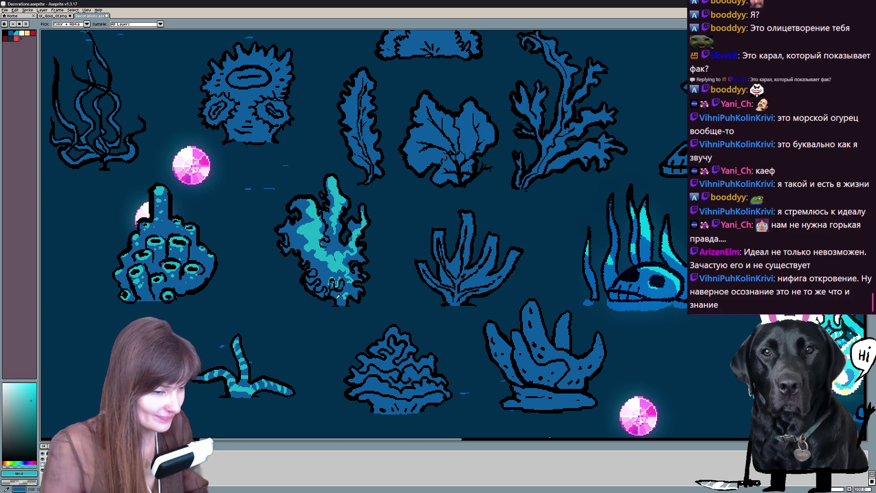
{"action": "left_click", "coordinate": [332, 286], "text": "alt"}
{"action": "left_click", "coordinate": [339, 261], "text": "alt"}
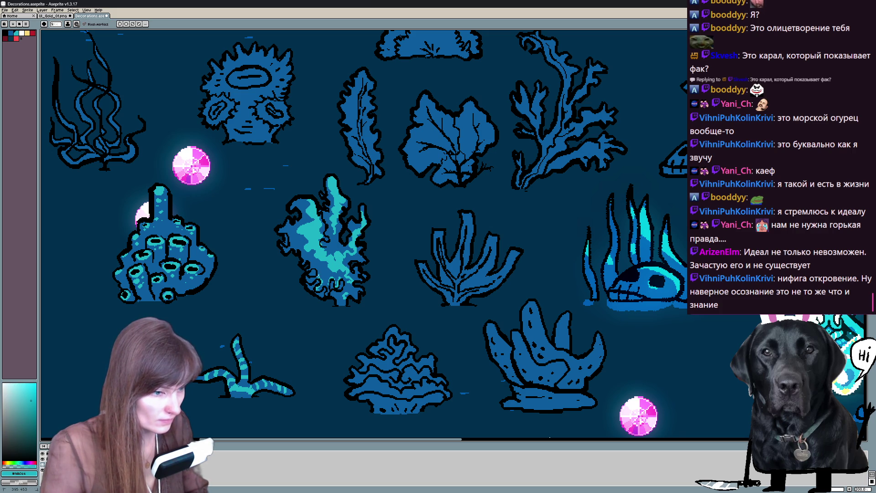
{"action": "left_click", "coordinate": [333, 271], "text": "alt"}
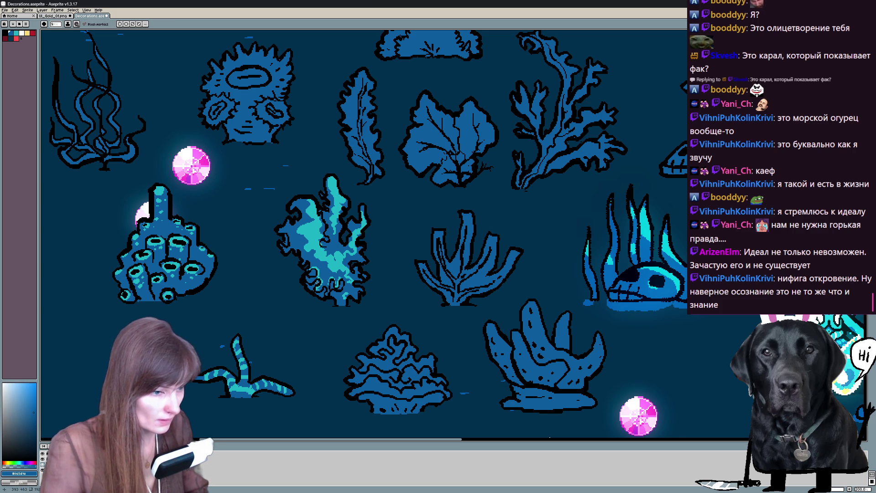
{"action": "left_click", "coordinate": [338, 261], "text": "alt"}
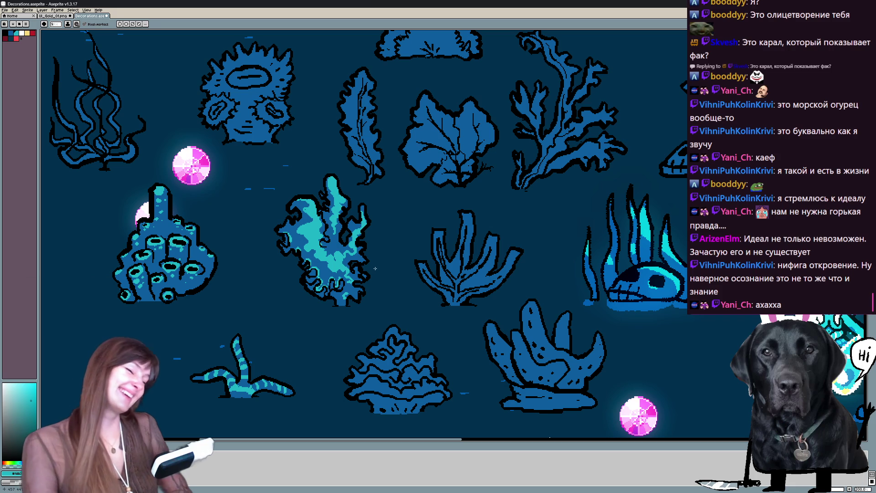
Step: Paint layered light cyan highlights on the bushy coral, alternating with sampled dark blue
{"action": "left_click_drag", "start_coordinate": [375, 267], "coordinate": [280, 189]}
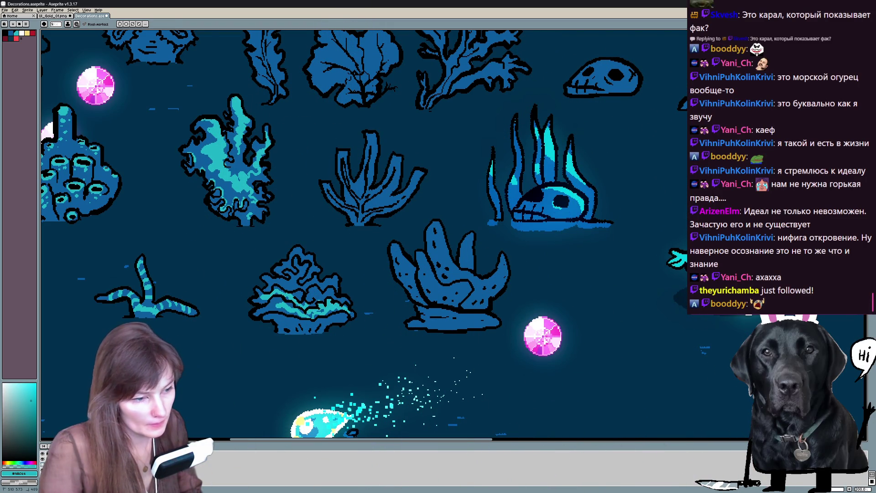
{"action": "left_click", "coordinate": [323, 305], "text": "alt"}
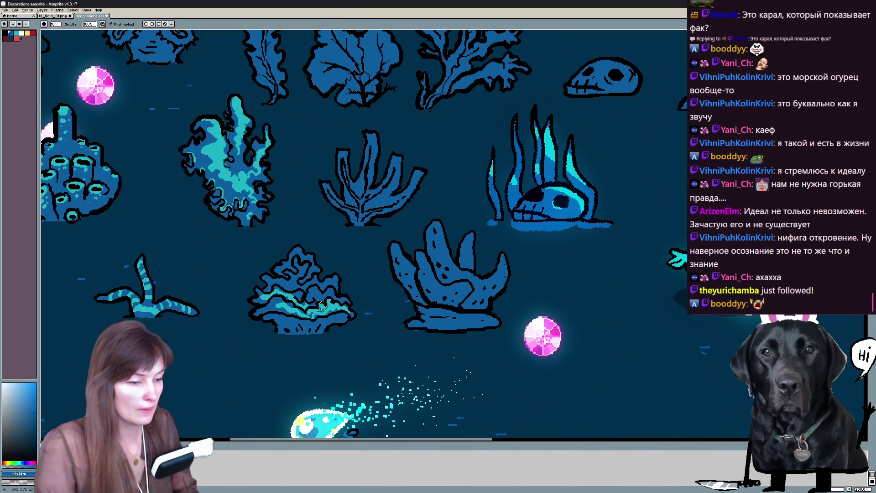
{"action": "key", "text": "b"}
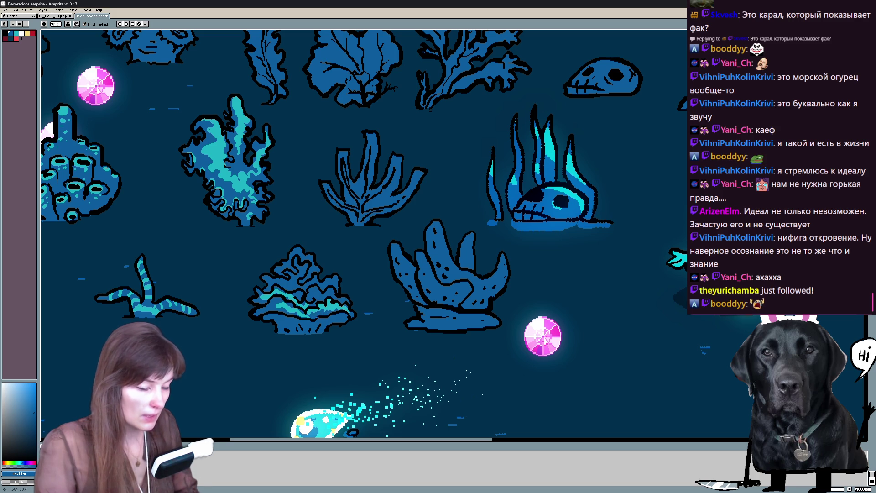
{"action": "left_click", "coordinate": [312, 302], "text": "alt"}
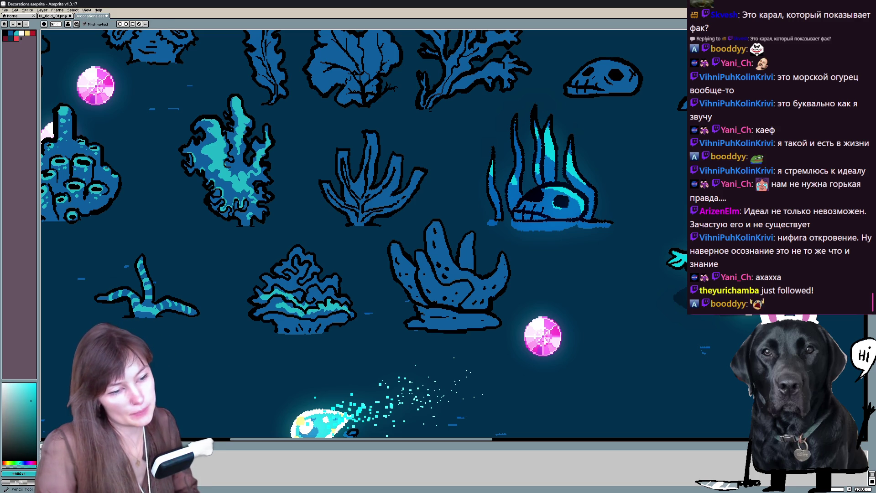
{"action": "left_click", "coordinate": [279, 300]}
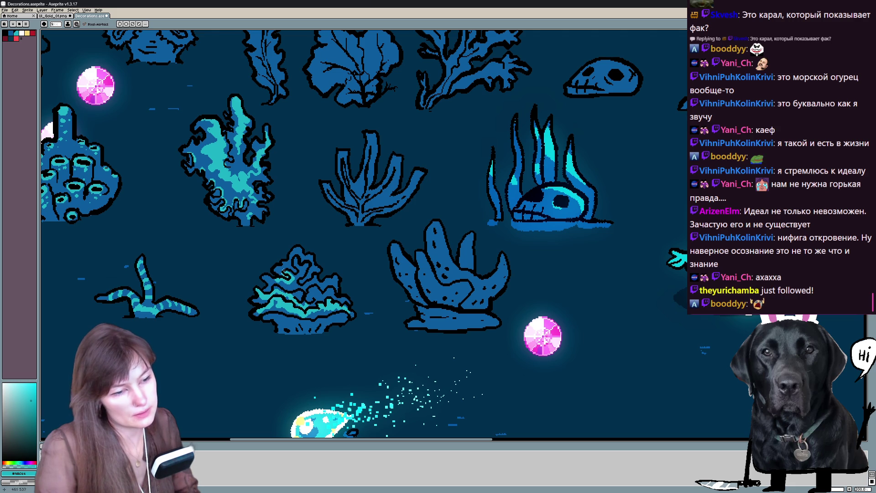
{"action": "left_click", "coordinate": [284, 273], "text": "alt"}
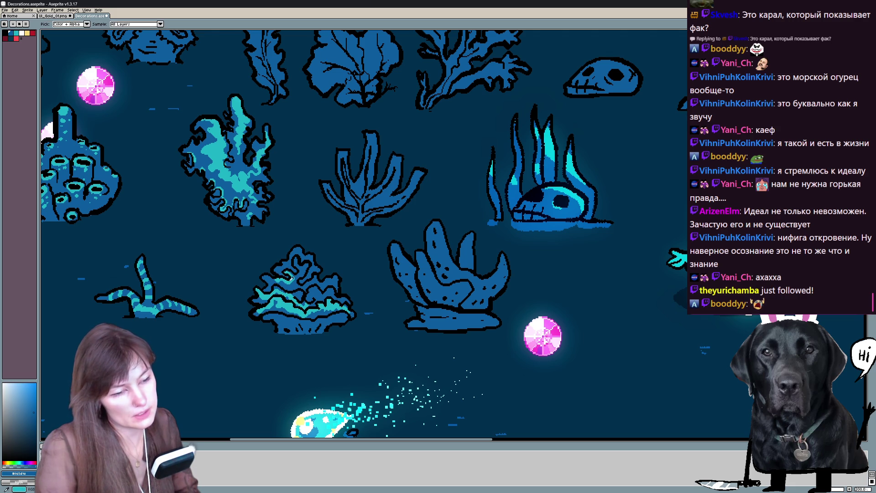
{"action": "left_click", "coordinate": [269, 296], "text": "alt"}
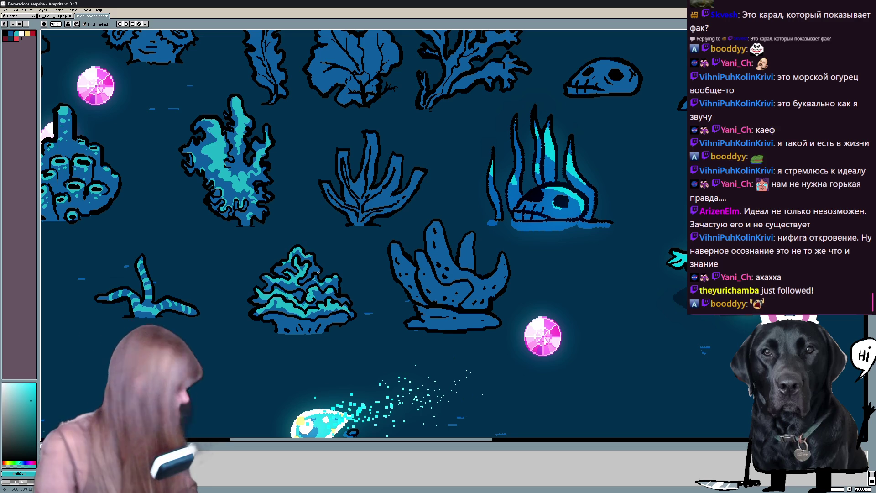
Step: Pan across the sheet to the top-left wavy seaweed and tall leaf seaweed while highlighting them in cyan
{"action": "mouse_move", "coordinate": [432, 286]}
{"action": "left_mouse_down"}
{"action": "mouse_move", "coordinate": [289, 296]}
{"action": "mouse_move", "coordinate": [543, 198]}
{"action": "left_mouse_up"}
{"action": "key", "text": "b"}
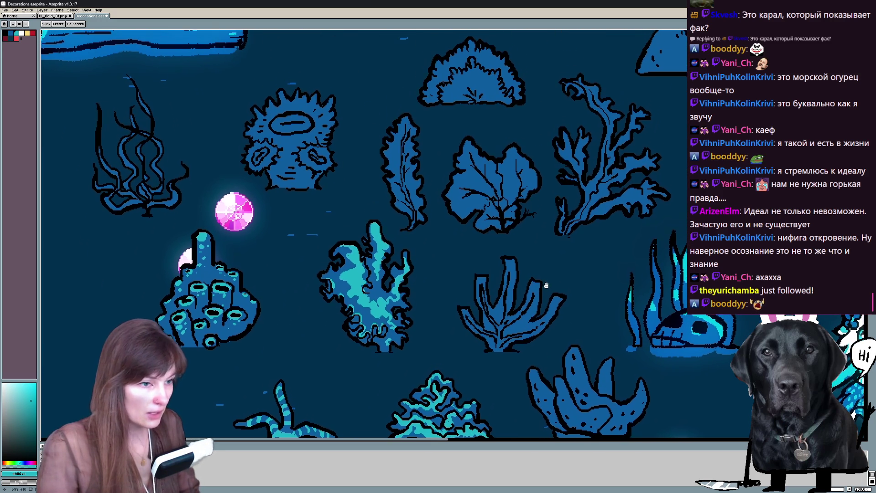
{"action": "left_click_drag", "start_coordinate": [542, 199], "coordinate": [546, 311]}
{"action": "key", "text": "b"}
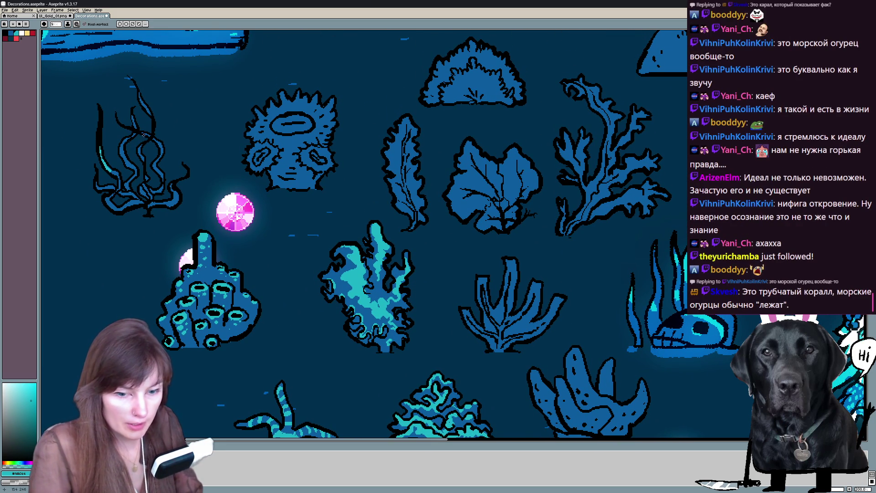
{"action": "left_click_drag", "start_coordinate": [384, 233], "coordinate": [416, 236]}
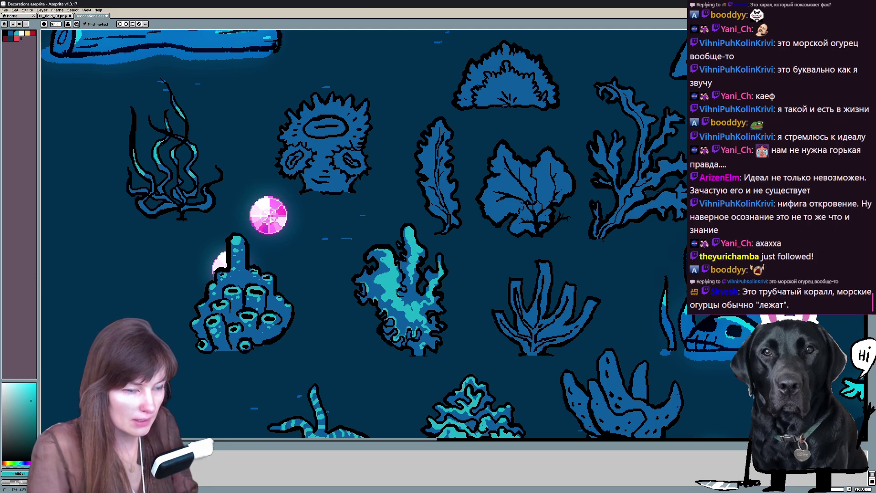
{"action": "scroll", "coordinate": [363, 234], "scroll_direction": "right", "scroll_amount": 3}
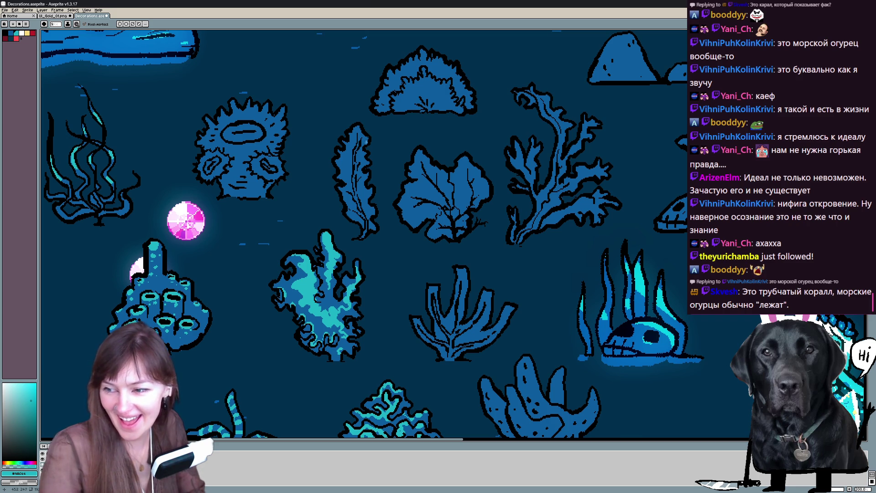
{"action": "mouse_move", "coordinate": [485, 226]}
{"action": "left_mouse_down"}
{"action": "mouse_move", "coordinate": [508, 66]}
{"action": "mouse_move", "coordinate": [312, 157]}
{"action": "left_mouse_up"}
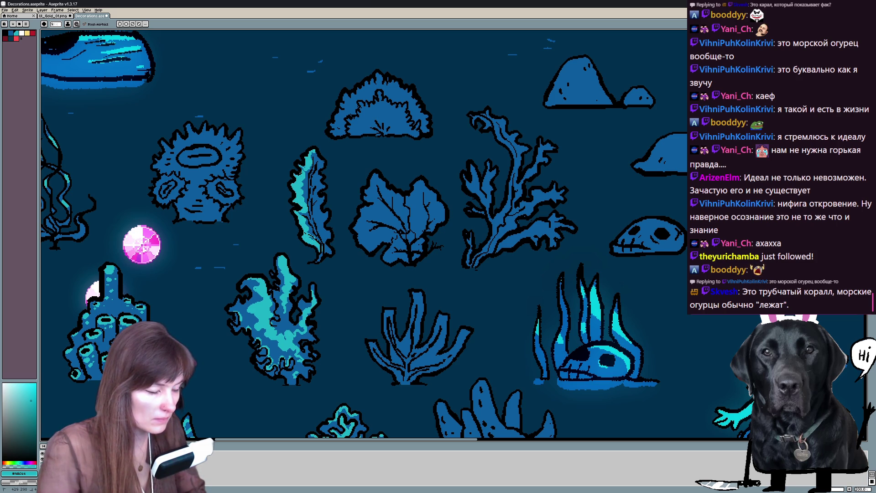
Step: Centre the anemone and fill its oval mouth with light cyan, swapping colours to touch up
{"action": "left_click_drag", "start_coordinate": [319, 167], "coordinate": [379, 185]}
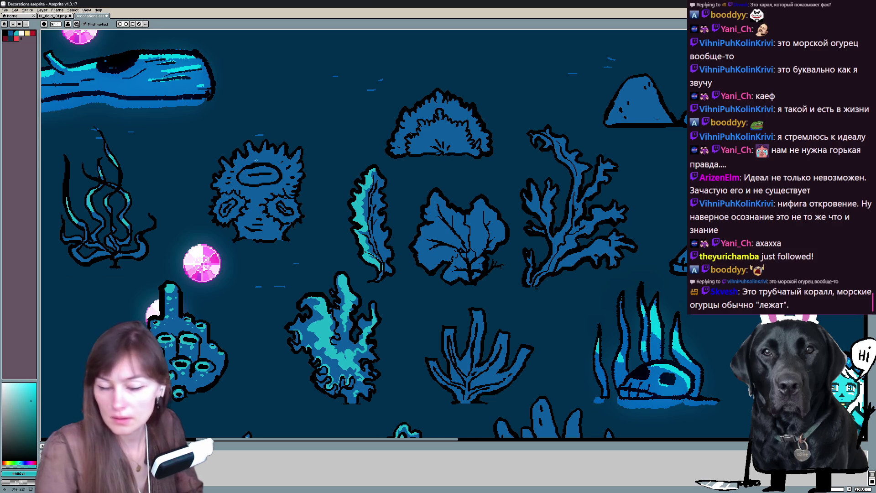
{"action": "left_click", "coordinate": [259, 172]}
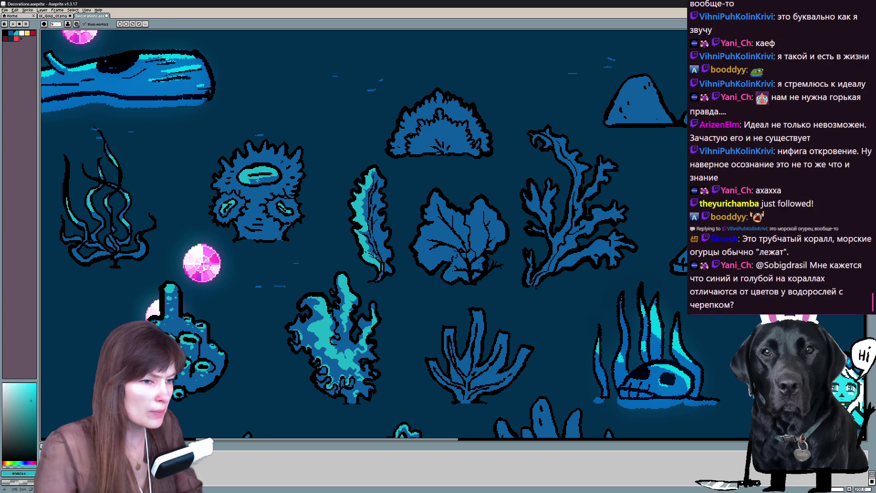
{"action": "key", "text": "x"}
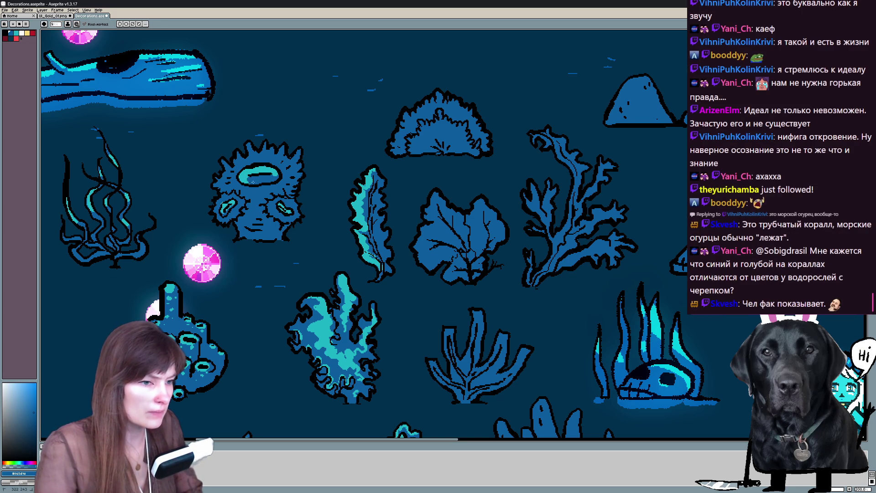
{"action": "key", "text": "x"}
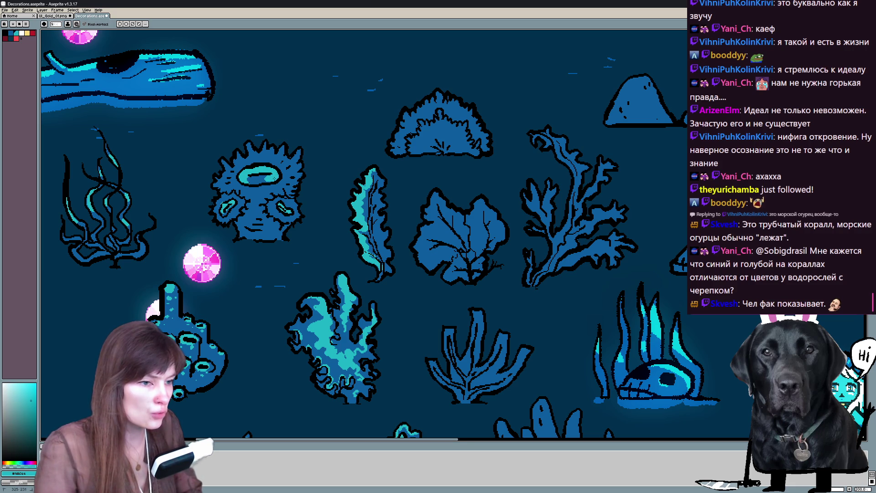
{"action": "scroll", "coordinate": [384, 233], "scroll_direction": "up", "scroll_amount": 1}
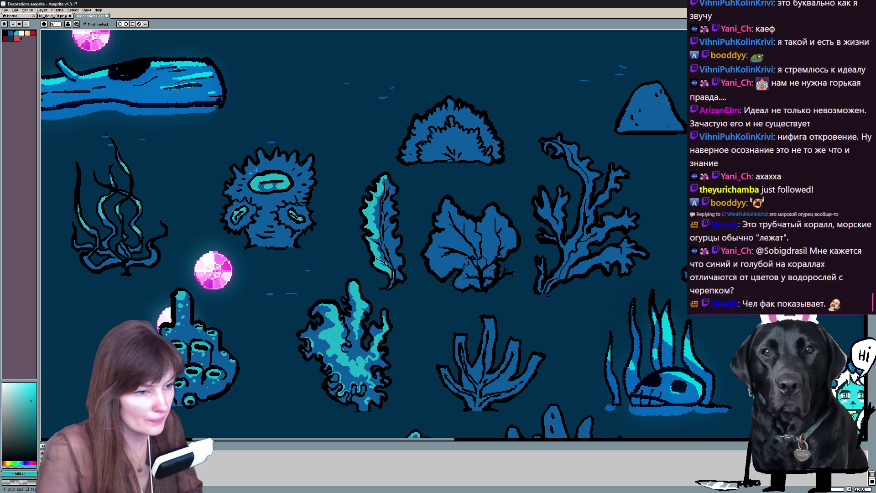
{"action": "scroll", "coordinate": [348, 227], "scroll_direction": "up", "scroll_amount": 1}
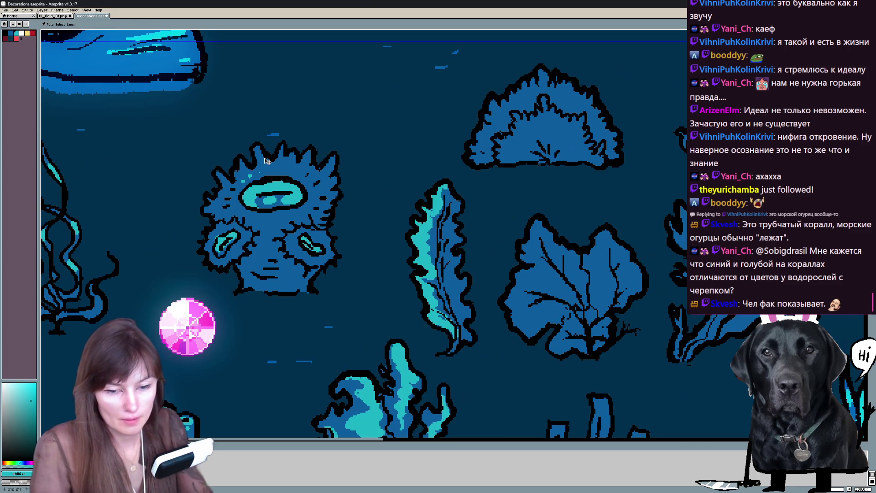
{"action": "scroll", "coordinate": [391, 221], "scroll_direction": "up", "scroll_amount": 1}
{"action": "left_click_drag", "start_coordinate": [391, 221], "coordinate": [346, 321]}
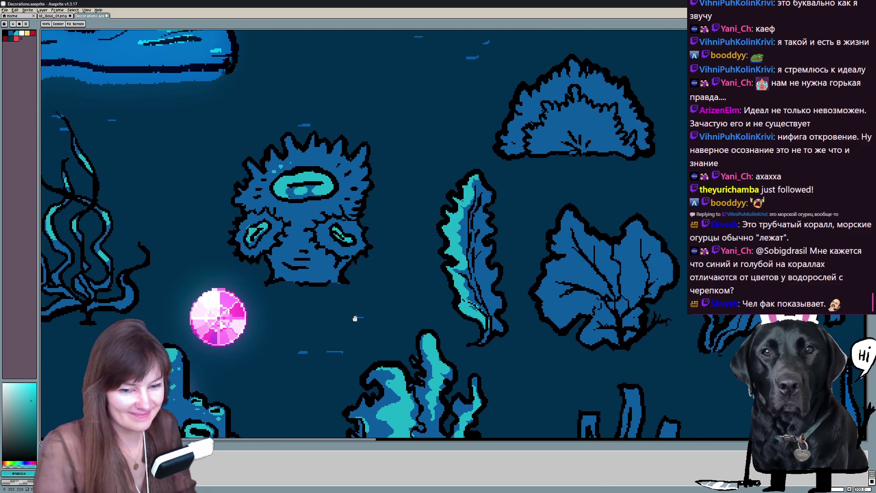
{"action": "key", "text": "b"}
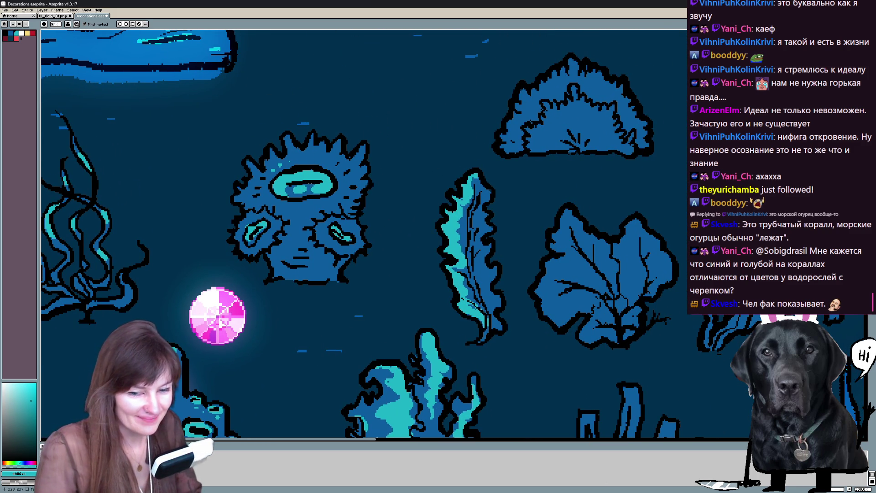
{"action": "left_click_drag", "start_coordinate": [346, 321], "coordinate": [353, 304]}
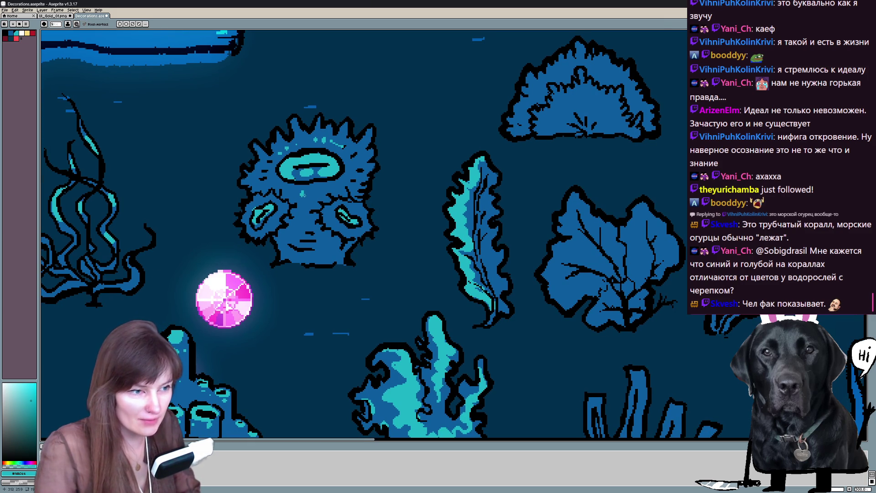
{"action": "left_click", "coordinate": [339, 142], "text": "alt"}
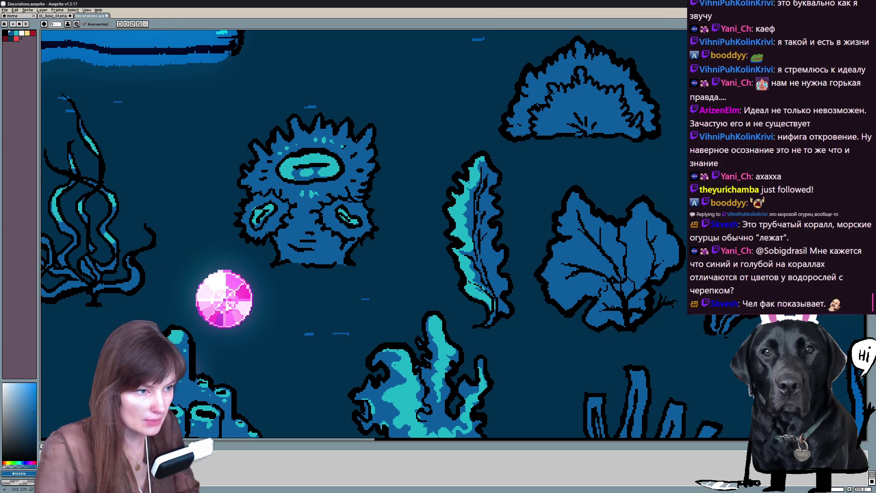
{"action": "left_click", "coordinate": [338, 176], "text": "alt"}
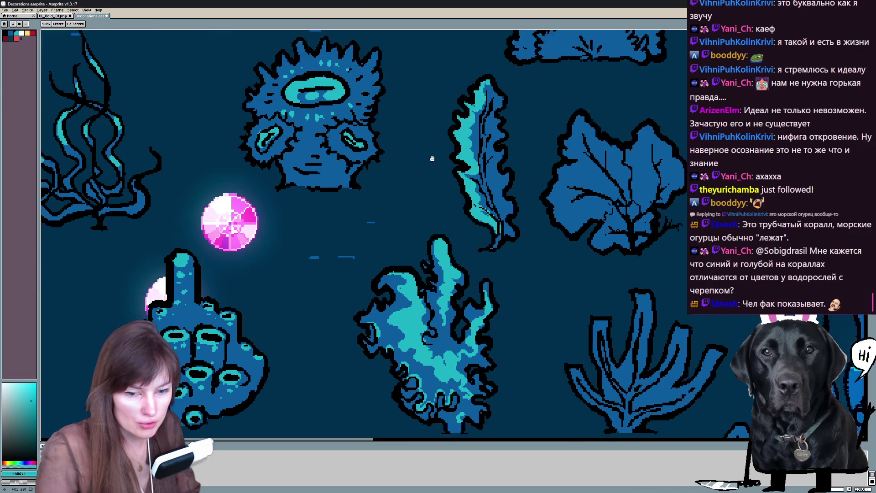
{"action": "mouse_move", "coordinate": [375, 246]}
{"action": "left_mouse_down"}
{"action": "mouse_move", "coordinate": [466, 104]}
{"action": "mouse_move", "coordinate": [309, 89]}
{"action": "left_mouse_up"}
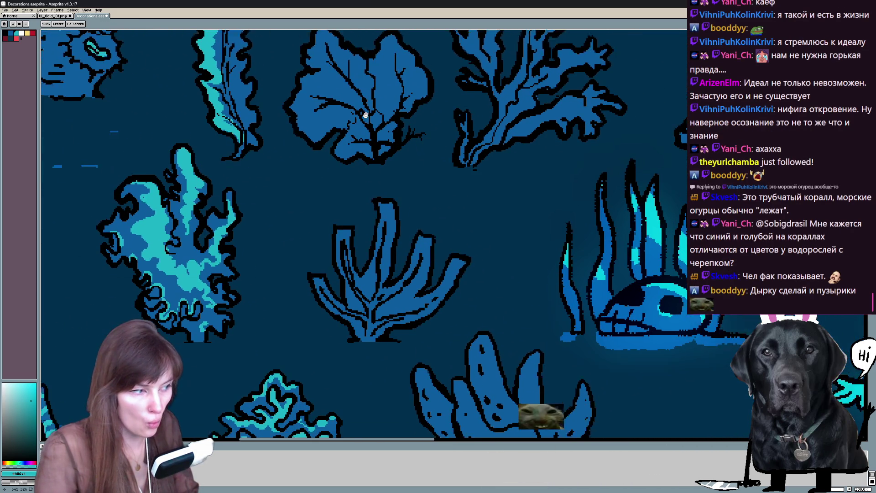
{"action": "left_click_drag", "start_coordinate": [361, 122], "coordinate": [336, 78]}
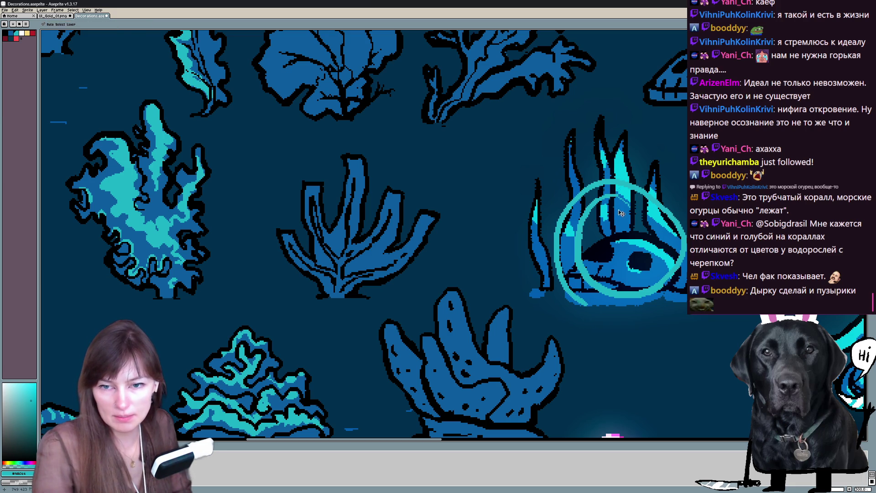
{"action": "mouse_move", "coordinate": [620, 243]}
{"action": "left_mouse_down"}
{"action": "mouse_move", "coordinate": [377, 149]}
{"action": "mouse_move", "coordinate": [496, 219]}
{"action": "left_mouse_up"}
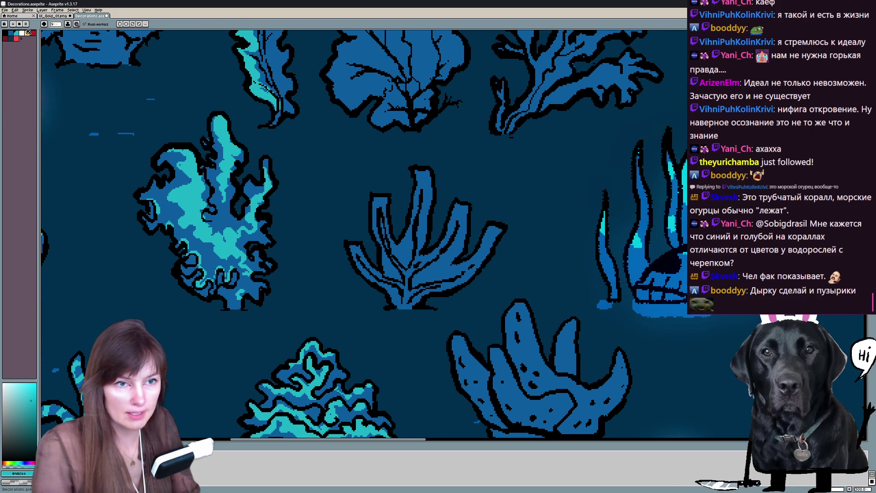
{"action": "mouse_move", "coordinate": [360, 245]}
{"action": "left_mouse_down"}
{"action": "mouse_move", "coordinate": [439, 300]}
{"action": "mouse_move", "coordinate": [418, 353]}
{"action": "left_mouse_up"}
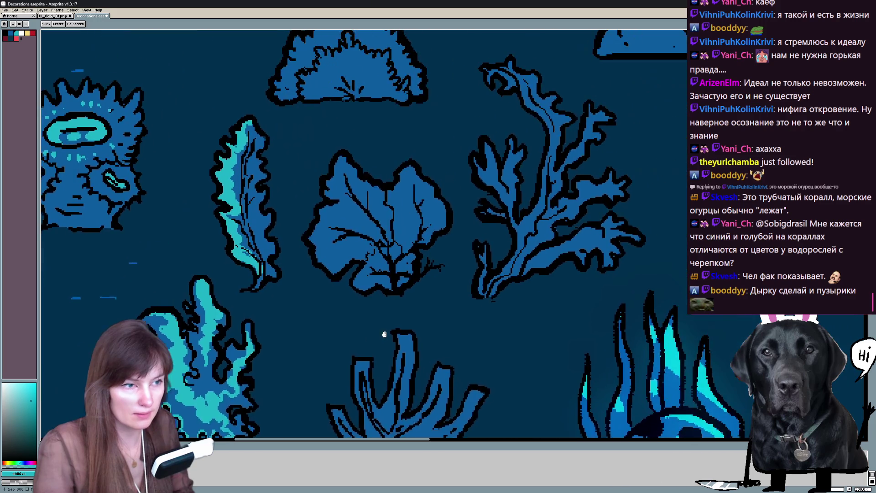
{"action": "left_click_drag", "start_coordinate": [417, 240], "coordinate": [503, 271]}
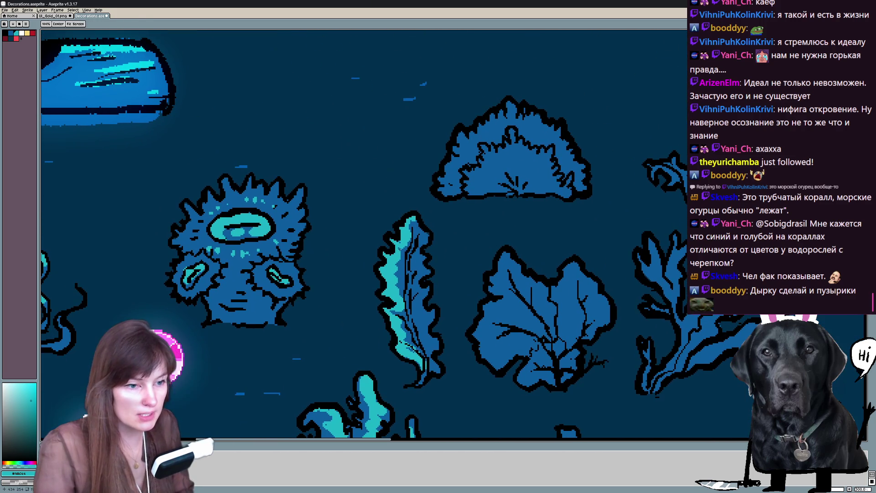
{"action": "key", "text": "x"}
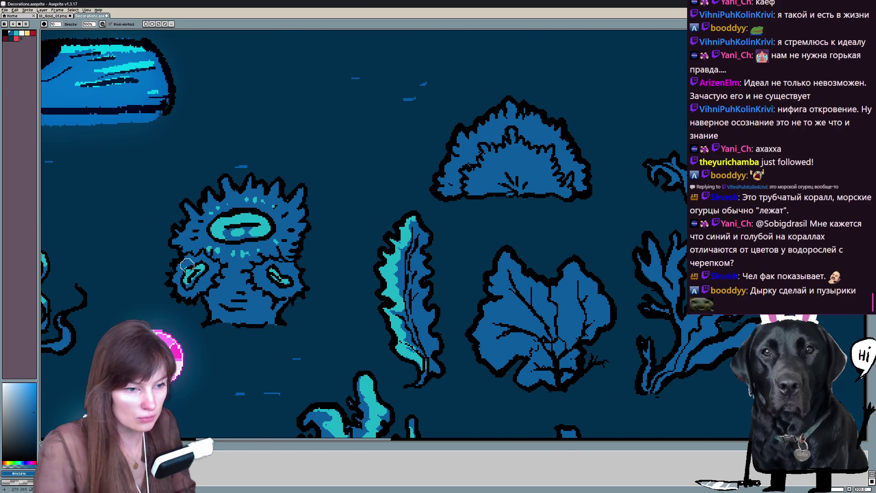
{"action": "key", "text": "x"}
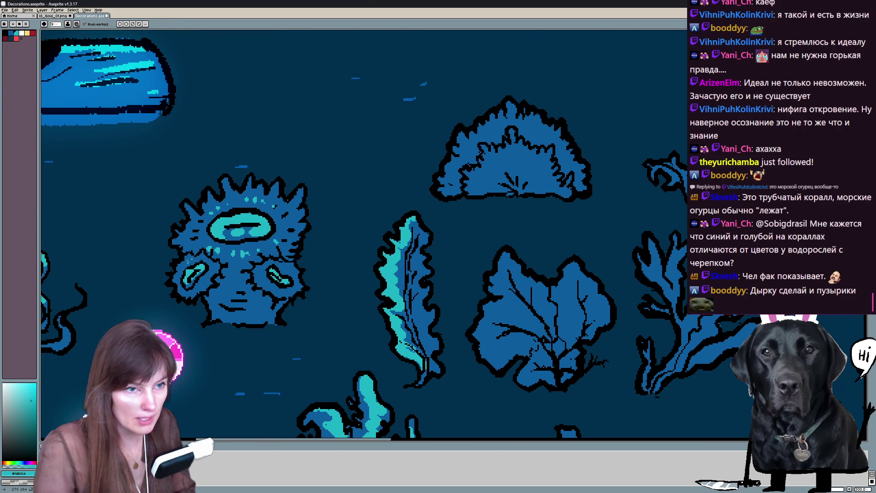
{"action": "left_click_drag", "start_coordinate": [154, 359], "coordinate": [233, 349]}
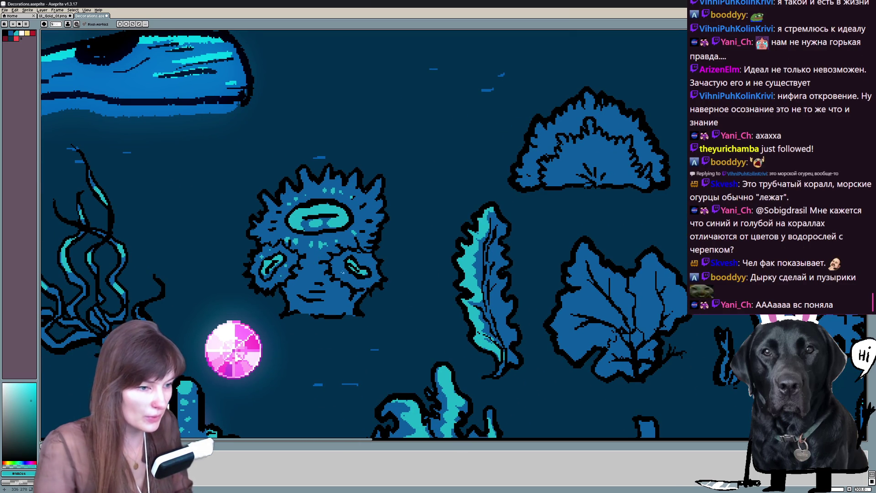
{"action": "left_click_drag", "start_coordinate": [232, 349], "coordinate": [35, 407]}
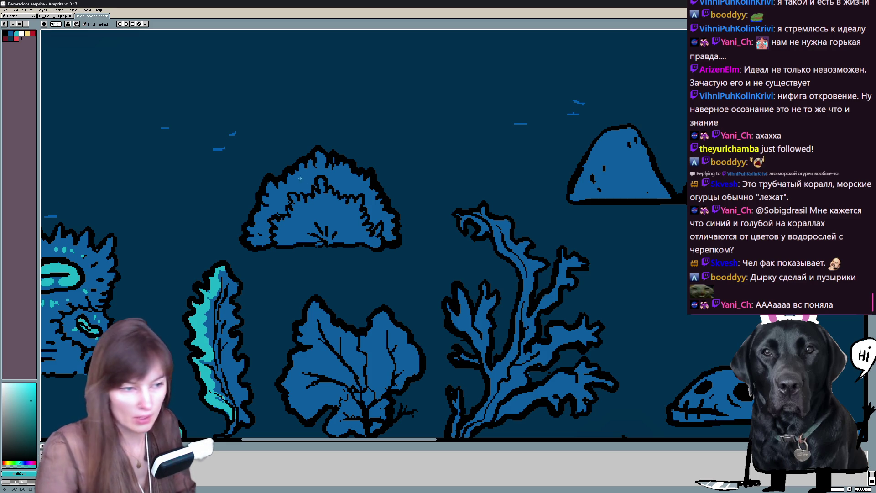
Step: Paint a light cyan band along the fan coral's top rim and down its left edge
{"action": "mouse_move", "coordinate": [306, 170]}
{"action": "left_mouse_down"}
{"action": "mouse_move", "coordinate": [301, 190]}
{"action": "mouse_move", "coordinate": [335, 159]}
{"action": "left_mouse_up"}
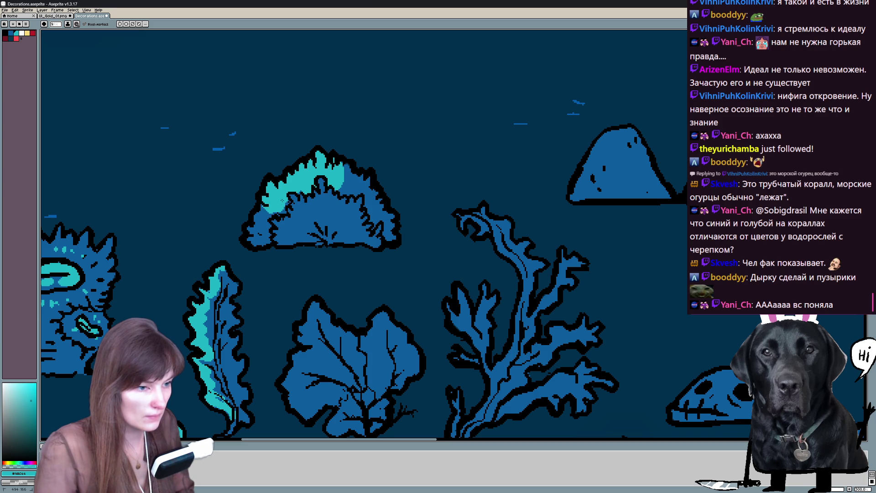
{"action": "left_click_drag", "start_coordinate": [261, 208], "coordinate": [262, 227]}
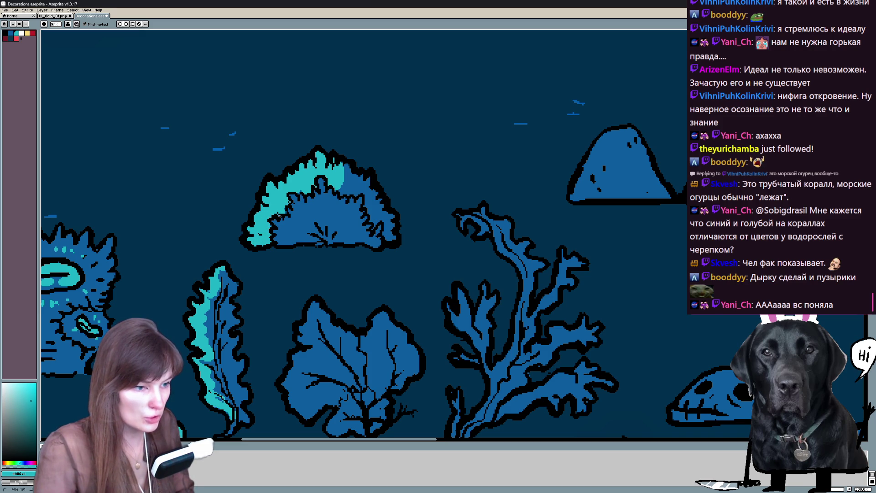
{"action": "left_click_drag", "start_coordinate": [337, 166], "coordinate": [379, 220]}
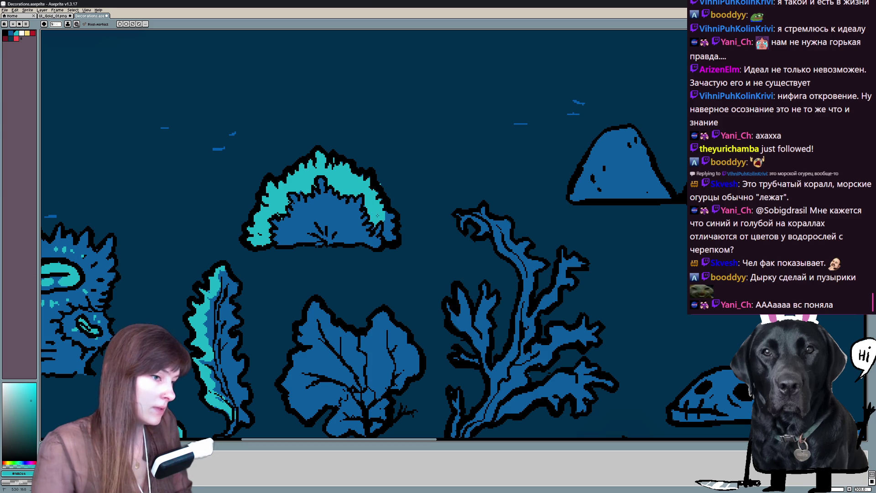
{"action": "key", "text": "e"}
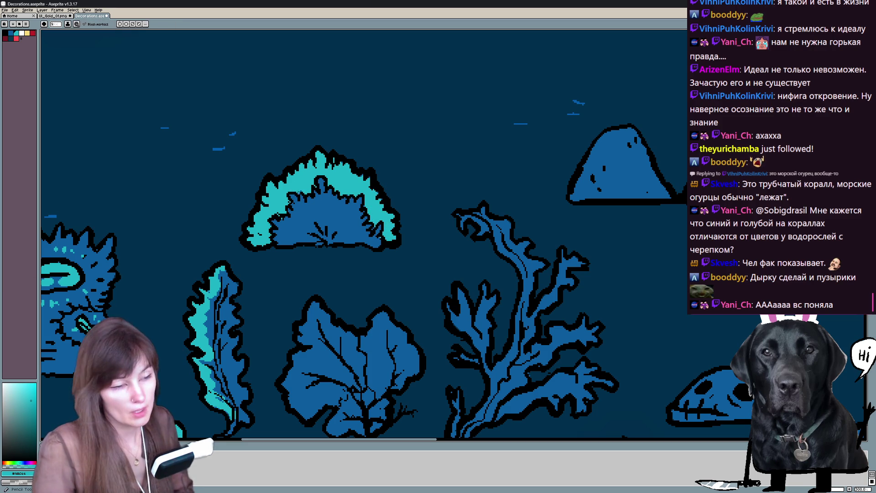
{"action": "scroll", "coordinate": [299, 193], "scroll_direction": "down", "scroll_amount": 5}
{"action": "scroll", "coordinate": [299, 193], "scroll_direction": "right", "scroll_amount": 5}
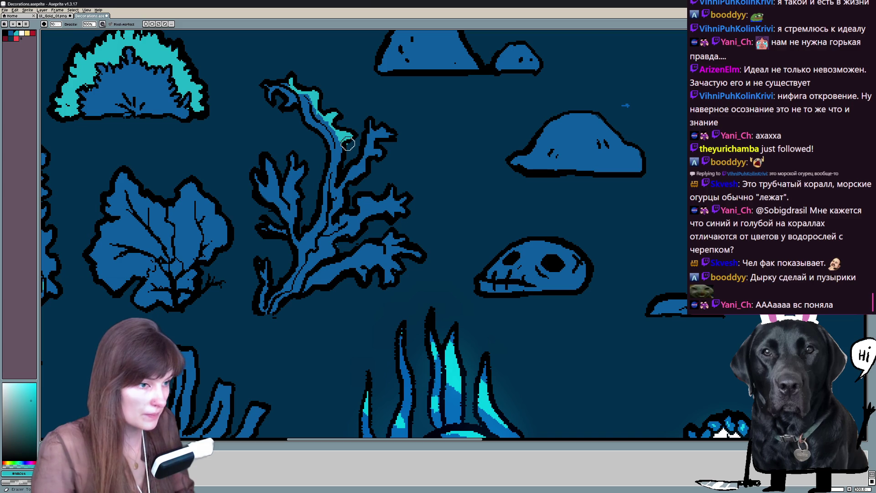
Step: Dot and streak light cyan highlights along the branching coral's tip, lower and left branches
{"action": "left_click", "coordinate": [384, 134]}
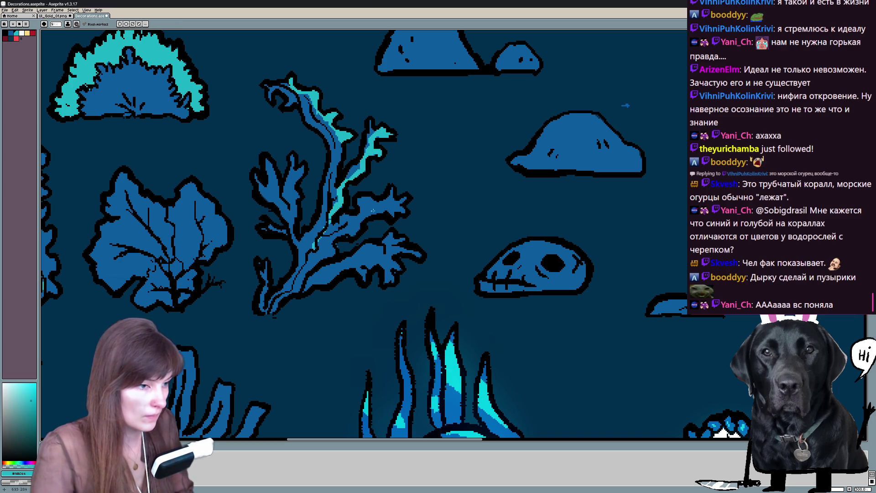
{"action": "left_click_drag", "start_coordinate": [372, 210], "coordinate": [362, 216]}
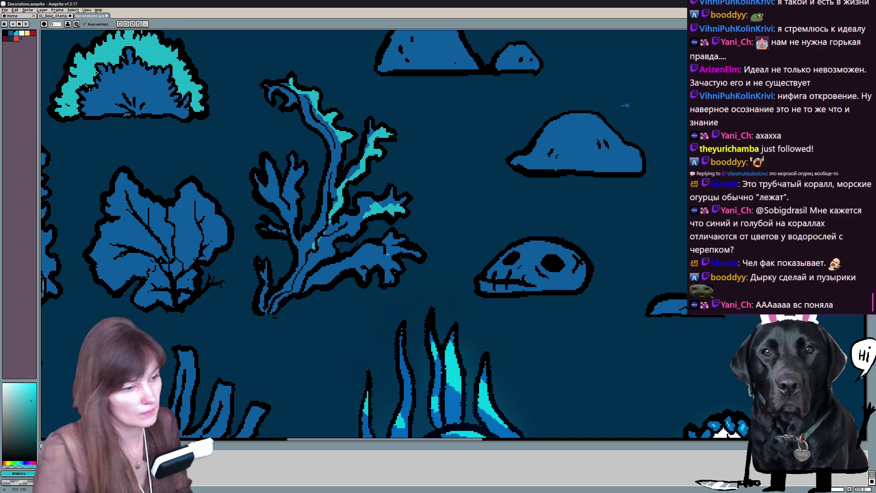
{"action": "left_click", "coordinate": [385, 261]}
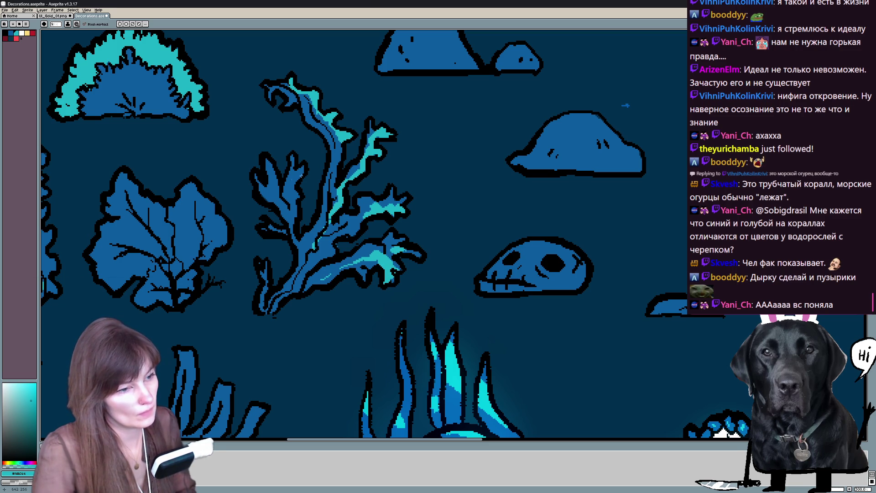
{"action": "left_click_drag", "start_coordinate": [298, 171], "coordinate": [295, 179]}
{"action": "key", "text": "i"}
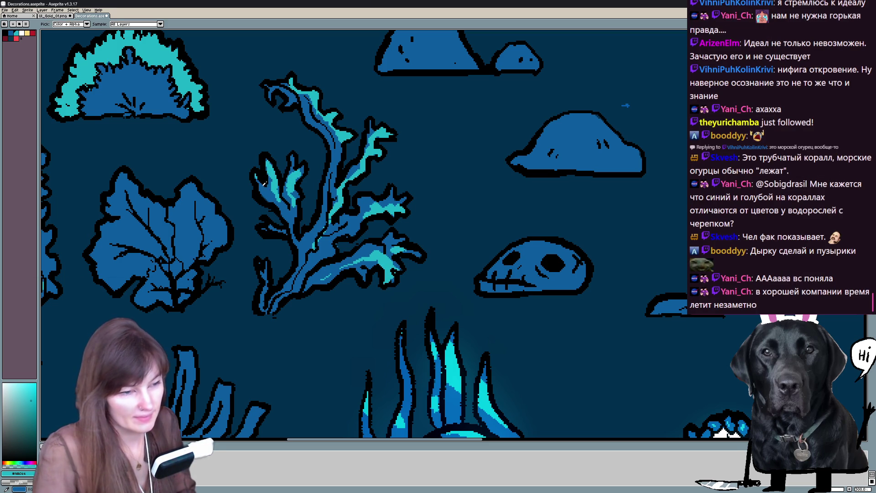
{"action": "left_click", "coordinate": [262, 179]}
{"action": "key", "text": "x"}
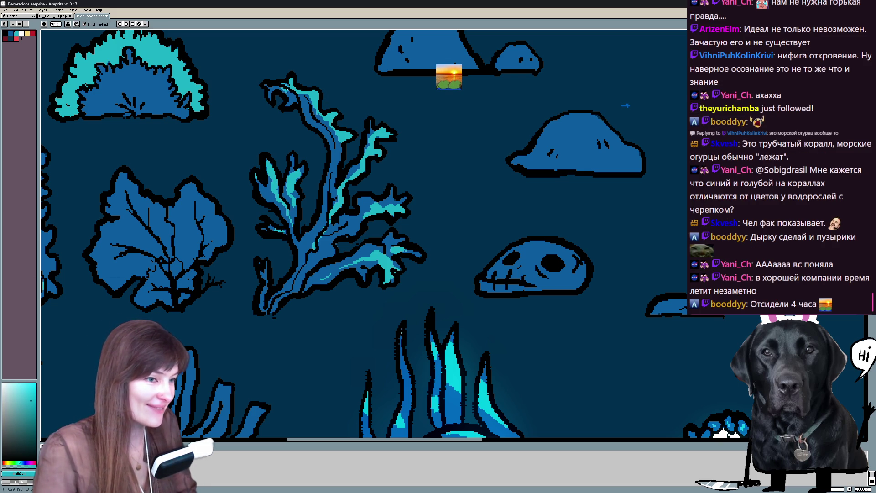
{"action": "left_click_drag", "start_coordinate": [566, 230], "coordinate": [478, 231]}
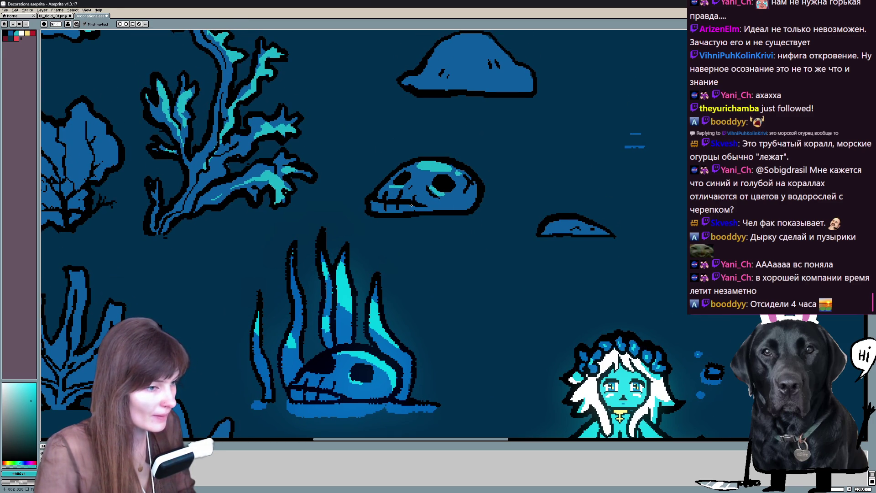
{"action": "left_click_drag", "start_coordinate": [412, 205], "coordinate": [444, 324]}
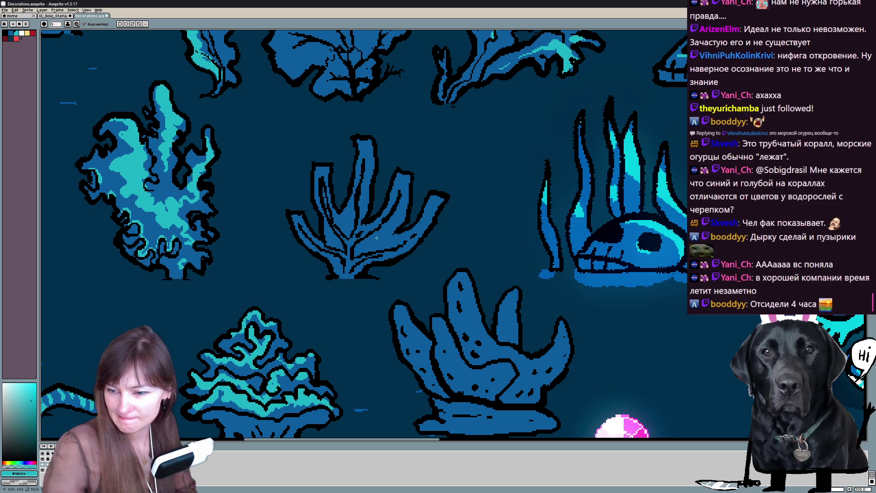
{"action": "scroll", "coordinate": [376, 238], "scroll_direction": "down", "scroll_amount": 3}
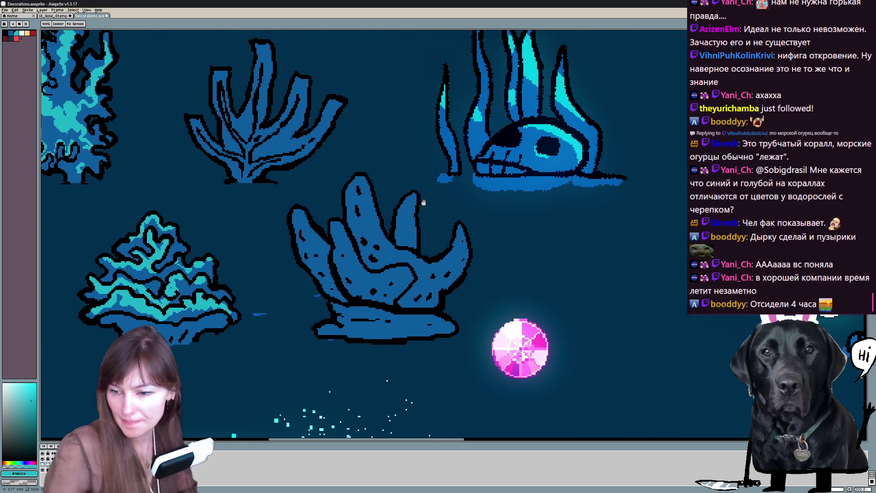
Step: Highlight the left, middle and right arms, another finger and the body of the finger coral in light cyan
{"action": "left_click_drag", "start_coordinate": [294, 214], "coordinate": [313, 250]}
{"action": "mouse_move", "coordinate": [352, 180]}
{"action": "left_mouse_down"}
{"action": "mouse_move", "coordinate": [369, 218]}
{"action": "mouse_move", "coordinate": [358, 220]}
{"action": "mouse_move", "coordinate": [378, 226]}
{"action": "left_mouse_up"}
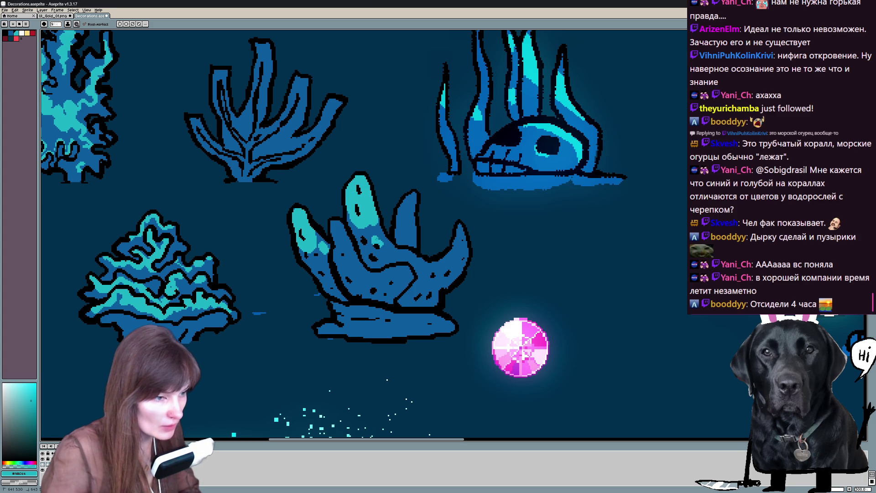
{"action": "mouse_move", "coordinate": [414, 197]}
{"action": "left_mouse_down"}
{"action": "mouse_move", "coordinate": [403, 230]}
{"action": "mouse_move", "coordinate": [400, 222]}
{"action": "left_mouse_up"}
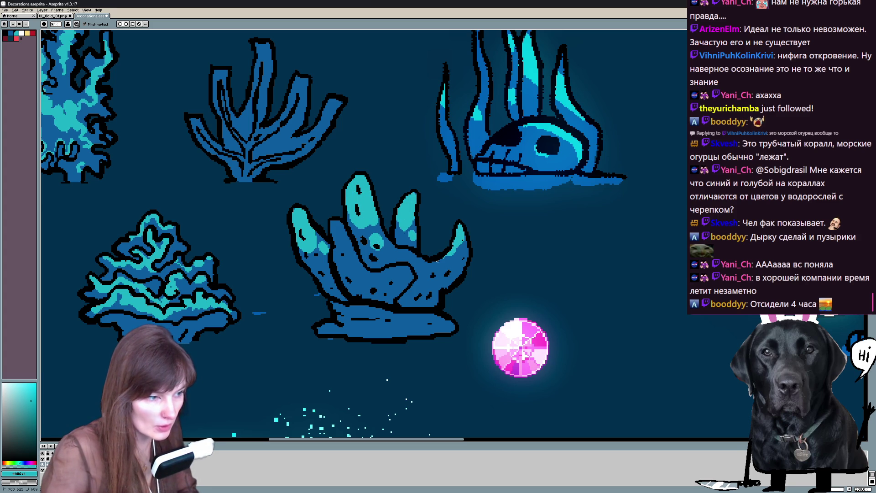
{"action": "left_click_drag", "start_coordinate": [409, 270], "coordinate": [392, 284]}
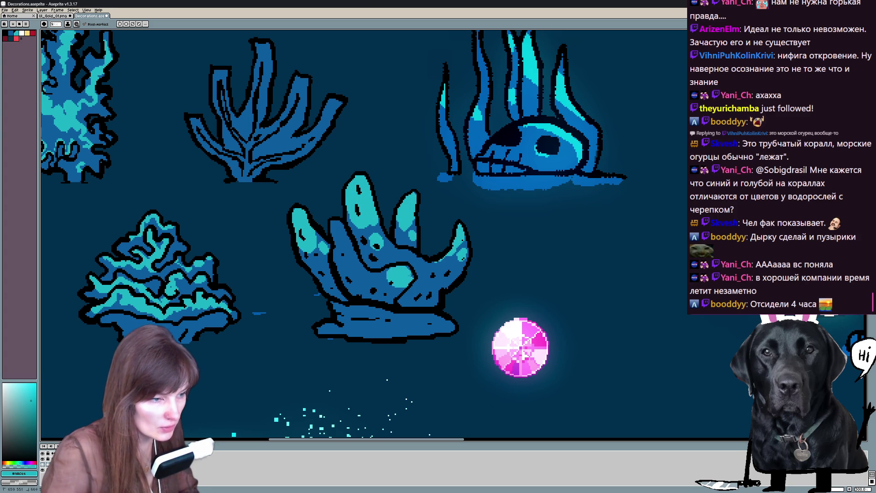
{"action": "mouse_move", "coordinate": [342, 222]}
{"action": "left_mouse_down"}
{"action": "mouse_move", "coordinate": [334, 243]}
{"action": "mouse_move", "coordinate": [339, 246]}
{"action": "left_mouse_up"}
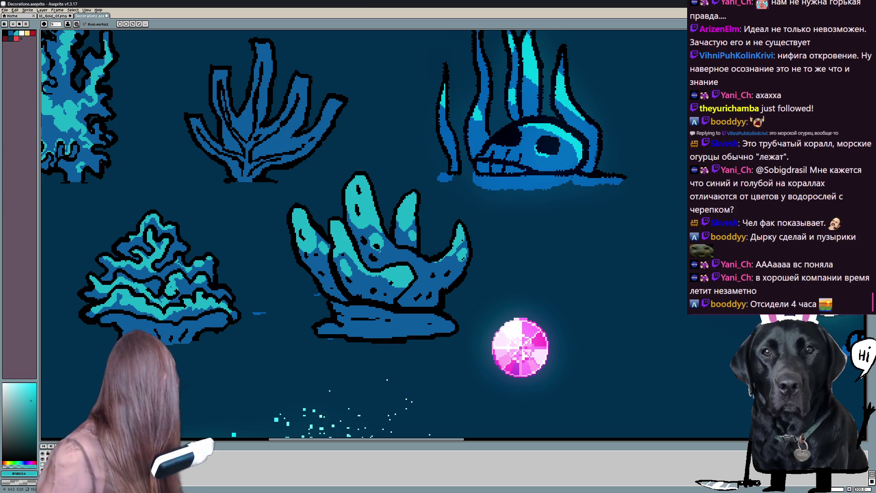
Step: Paint light cyan along the top and upper branch of the branching coral
{"action": "left_click_drag", "start_coordinate": [269, 96], "coordinate": [340, 226]}
{"action": "key", "text": "b"}
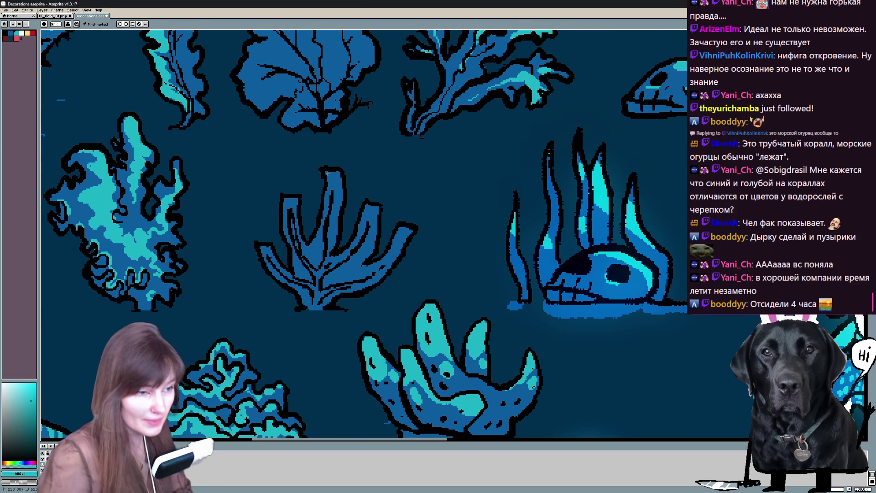
{"action": "mouse_move", "coordinate": [332, 188]}
{"action": "left_mouse_down"}
{"action": "mouse_move", "coordinate": [332, 179]}
{"action": "mouse_move", "coordinate": [337, 203]}
{"action": "left_mouse_up"}
{"action": "left_click_drag", "start_coordinate": [337, 197], "coordinate": [340, 173]}
{"action": "left_click_drag", "start_coordinate": [335, 219], "coordinate": [333, 241]}
Step: Sample lighter blues and paint them on the coral's right and left branches
{"action": "left_click", "coordinate": [333, 241], "text": "alt"}
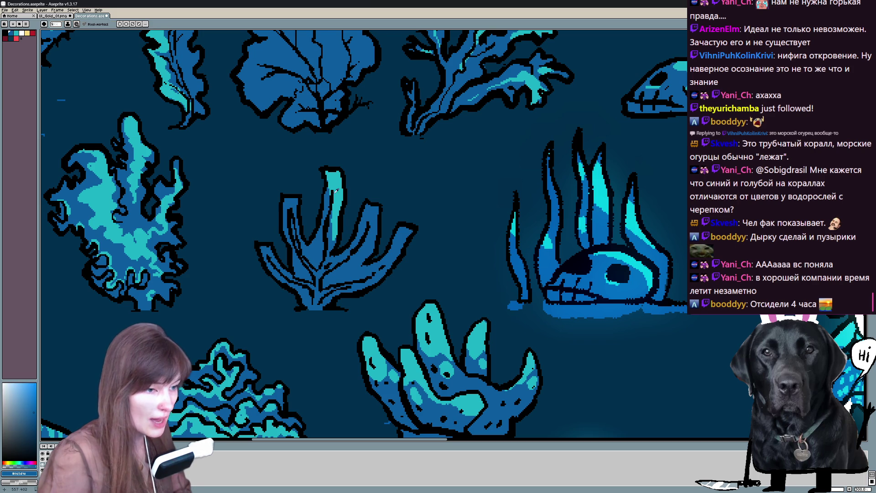
{"action": "left_click", "coordinate": [335, 191], "text": "alt"}
{"action": "left_click_drag", "start_coordinate": [373, 214], "coordinate": [371, 240]}
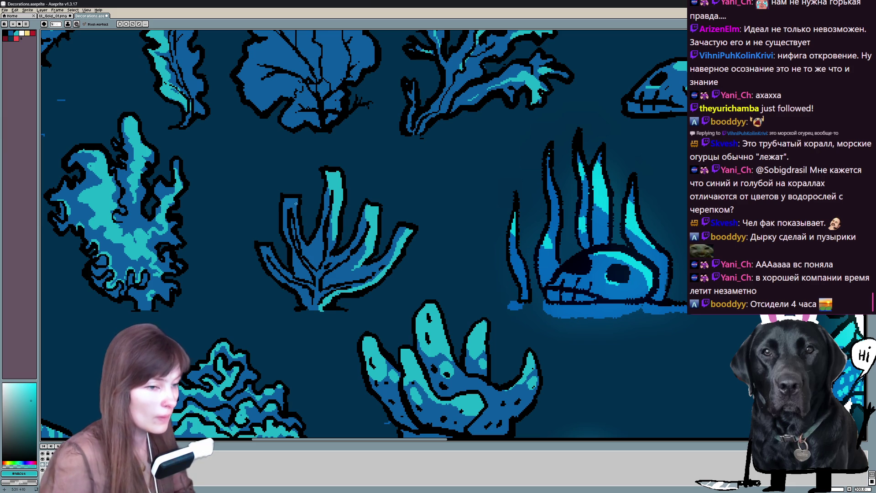
{"action": "left_click_drag", "start_coordinate": [284, 201], "coordinate": [297, 200]}
{"action": "left_click", "coordinate": [295, 241], "text": "alt"}
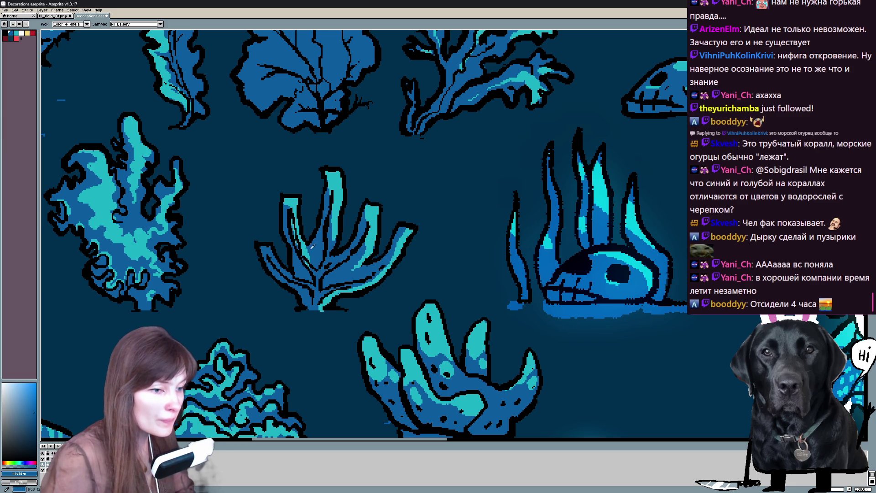
{"action": "left_click", "coordinate": [305, 263], "text": "alt"}
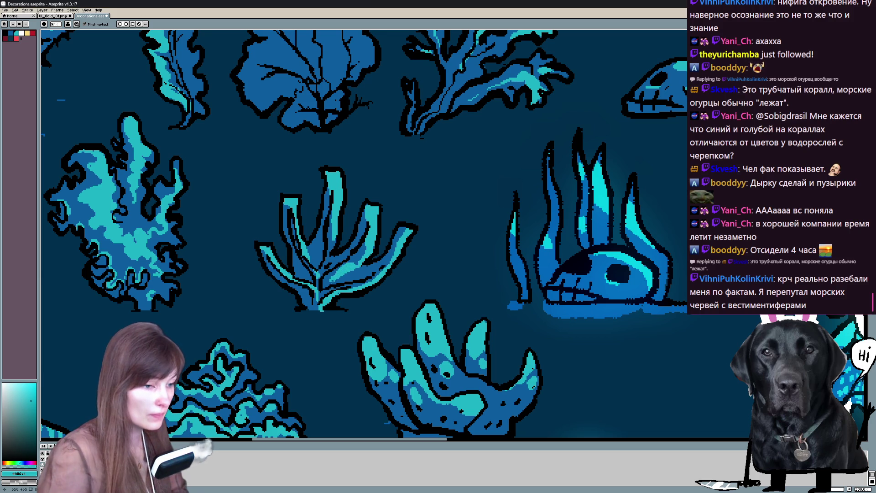
{"action": "scroll", "coordinate": [370, 123], "scroll_direction": "up", "scroll_amount": 5}
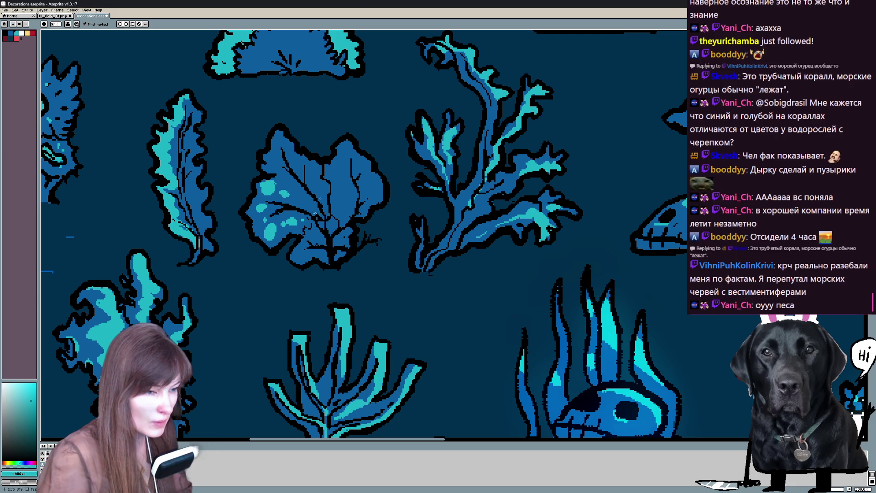
Step: Dot light cyan spots across the leafy seaweed and near its top
{"action": "left_click", "coordinate": [277, 163]}
{"action": "left_click", "coordinate": [297, 162]}
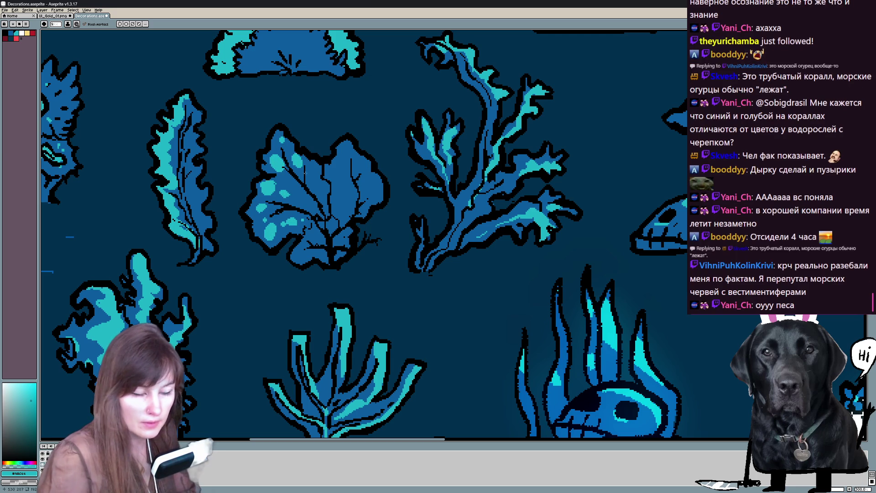
{"action": "mouse_move", "coordinate": [341, 159]}
{"action": "left_mouse_down"}
{"action": "mouse_move", "coordinate": [345, 145]}
{"action": "mouse_move", "coordinate": [351, 152]}
{"action": "left_mouse_up"}
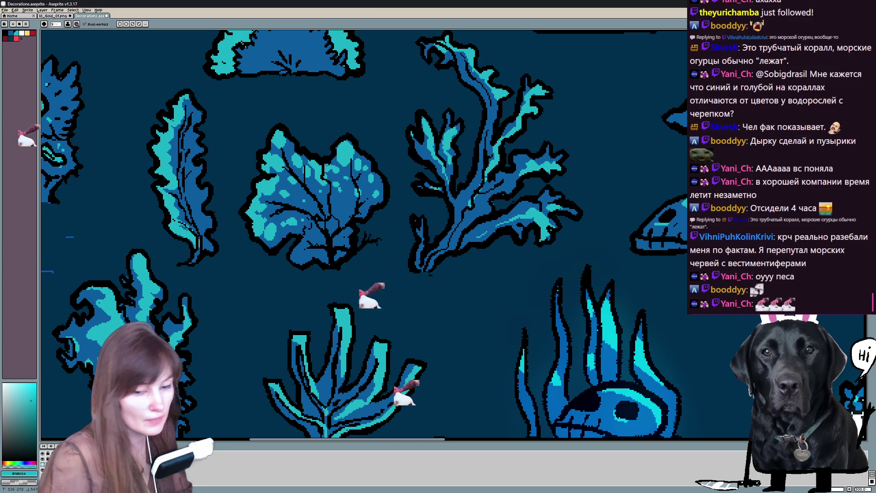
Step: Pan and zoom out until the full underwater scene with the mermaid and all decorations is visible
{"action": "key", "text": "v"}
{"action": "key", "text": "b"}
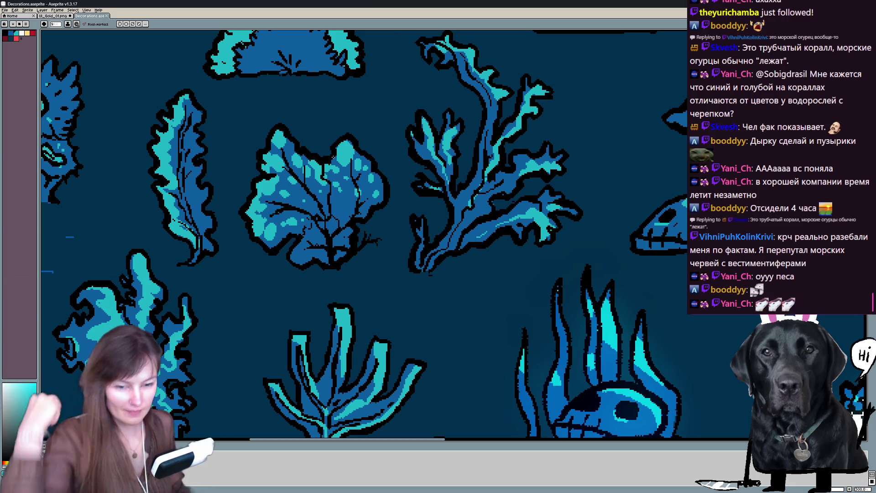
{"action": "scroll", "coordinate": [334, 159], "scroll_direction": "down", "scroll_amount": 1}
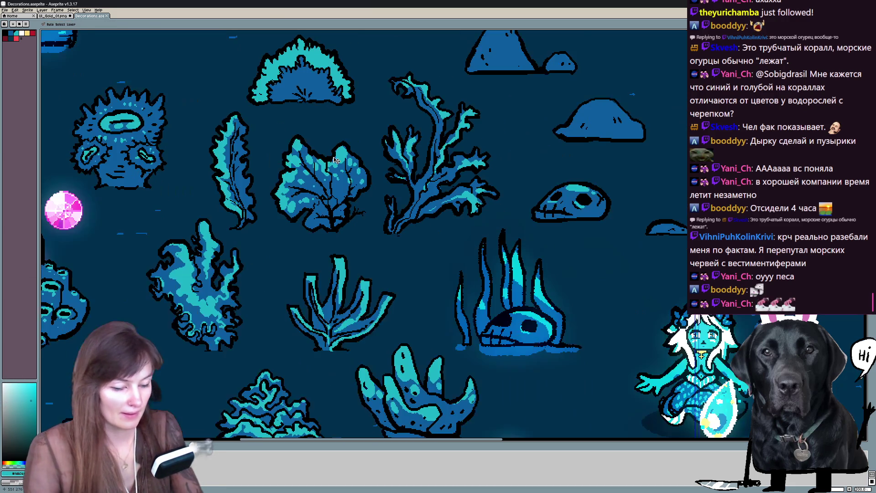
{"action": "scroll", "coordinate": [334, 160], "scroll_direction": "down", "scroll_amount": 1}
{"action": "scroll", "coordinate": [334, 159], "scroll_direction": "up", "scroll_amount": 1}
{"action": "key", "text": "b"}
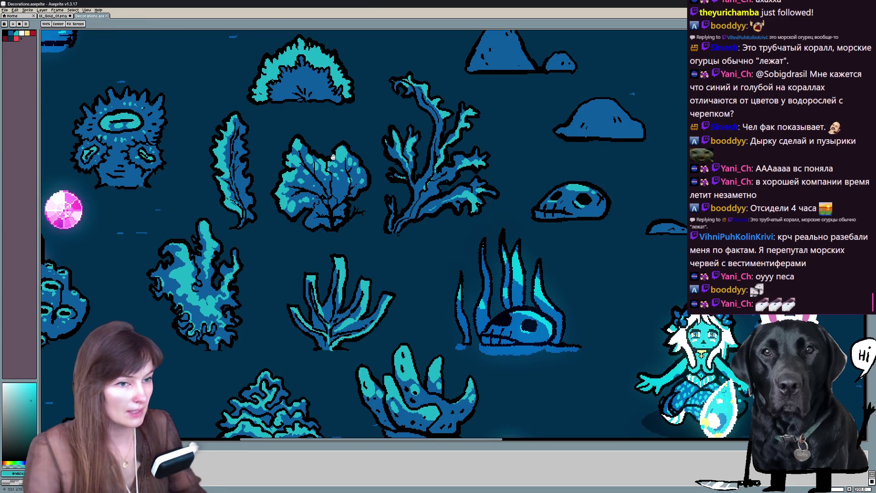
{"action": "scroll", "coordinate": [381, 161], "scroll_direction": "down", "scroll_amount": 1}
{"action": "scroll", "coordinate": [381, 162], "scroll_direction": "up", "scroll_amount": 1}
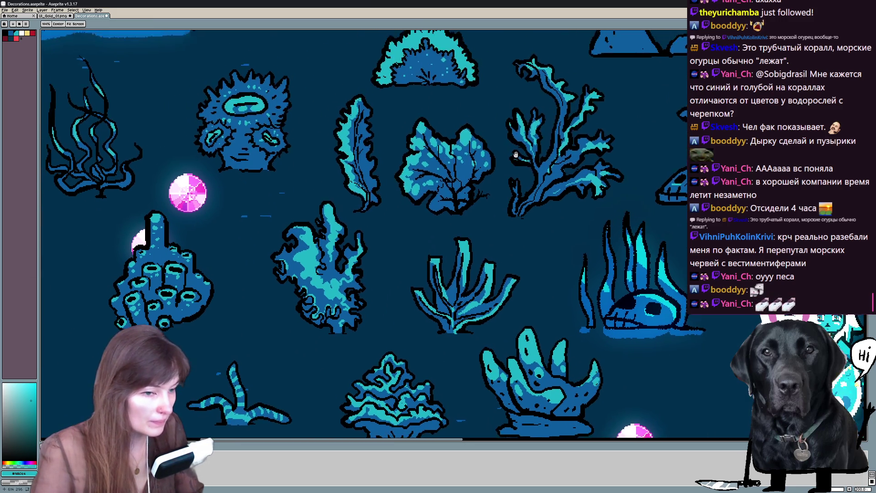
{"action": "left_click_drag", "start_coordinate": [464, 255], "coordinate": [533, 141]}
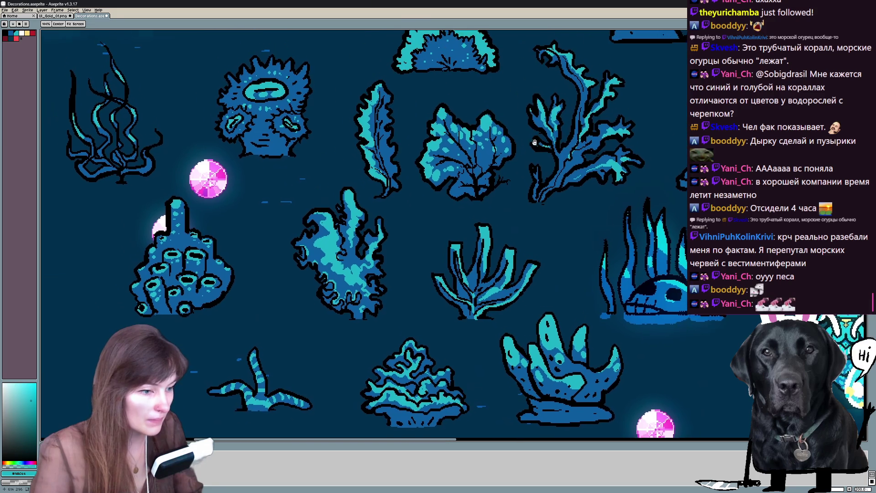
{"action": "scroll", "coordinate": [532, 140], "scroll_direction": "down", "scroll_amount": 2}
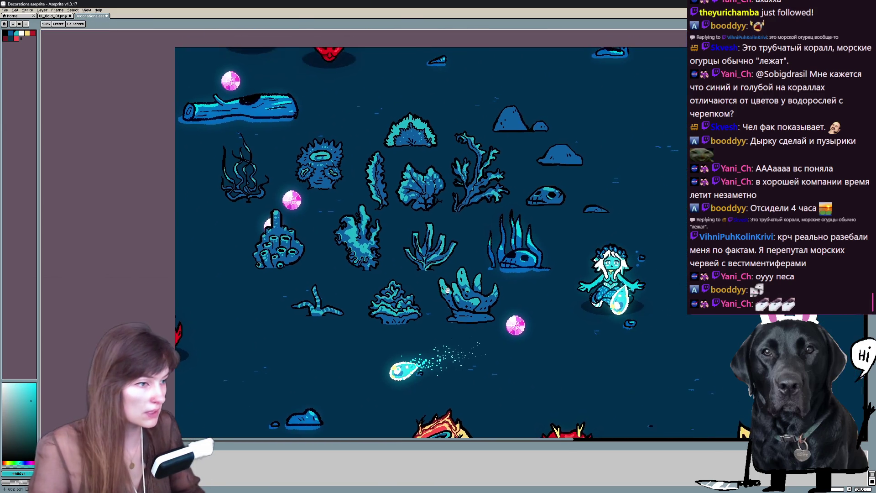
{"action": "mouse_move", "coordinate": [532, 140]}
{"action": "left_mouse_down"}
{"action": "mouse_move", "coordinate": [434, 342]}
{"action": "mouse_move", "coordinate": [487, 362]}
{"action": "left_mouse_up"}
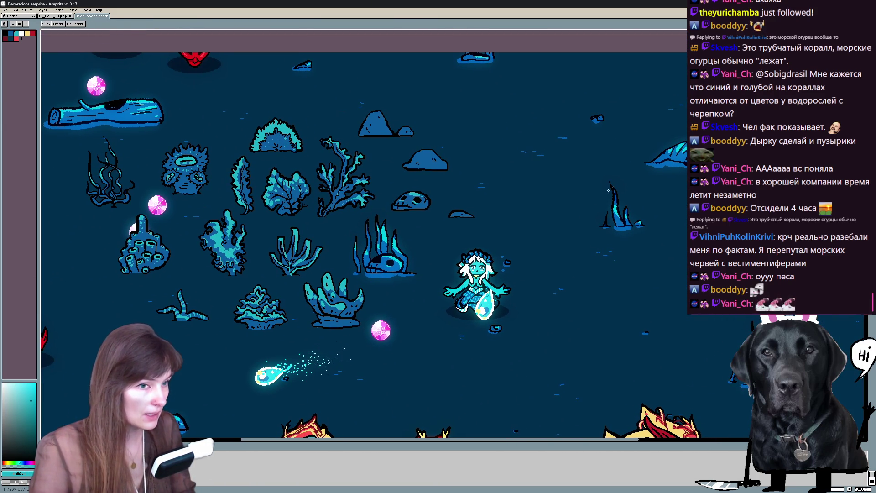
{"action": "key", "text": "b"}
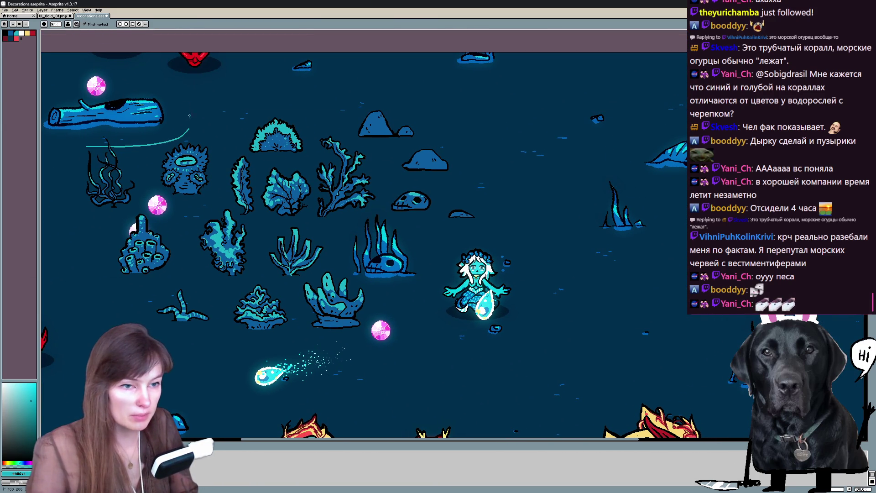
{"action": "left_click_drag", "start_coordinate": [116, 102], "coordinate": [118, 104]}
{"action": "mouse_move", "coordinate": [592, 318]}
{"action": "left_mouse_down"}
{"action": "mouse_move", "coordinate": [640, 325]}
{"action": "mouse_move", "coordinate": [581, 284]}
{"action": "mouse_move", "coordinate": [582, 297]}
{"action": "left_mouse_up"}
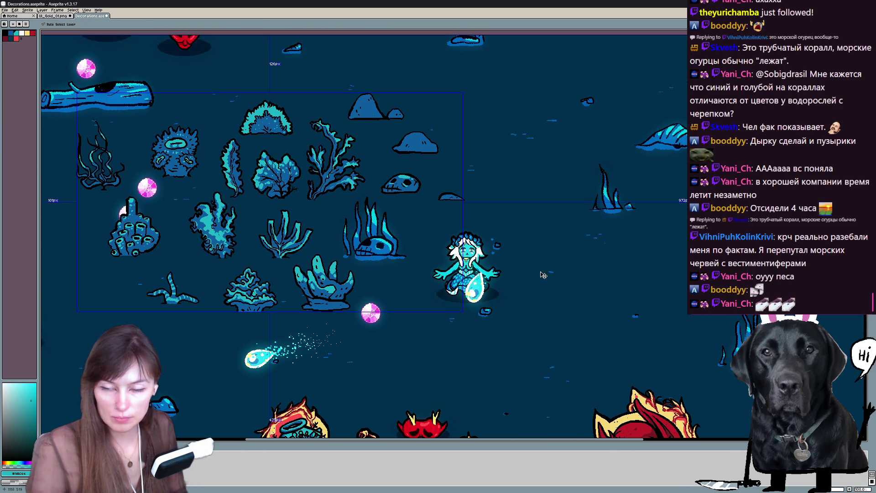